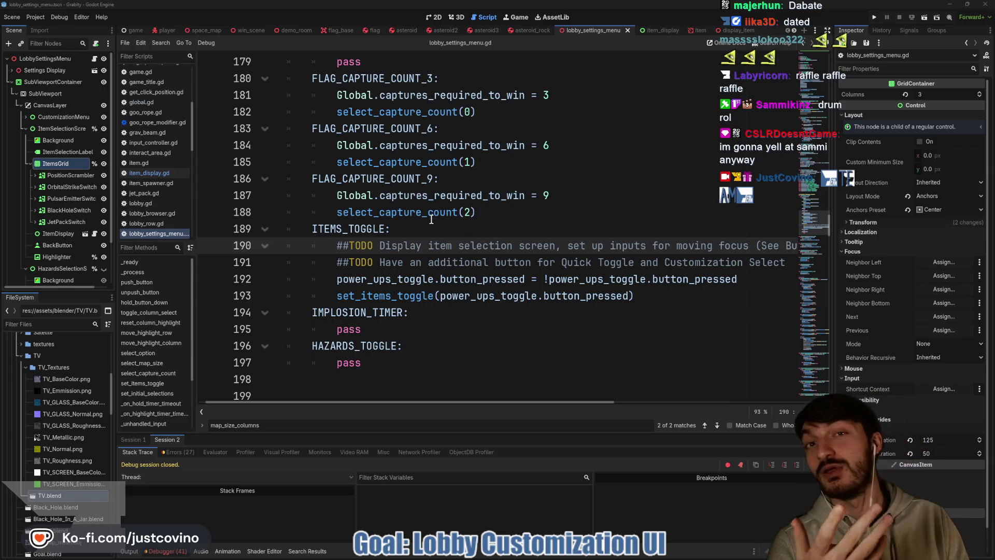
Review the lobby settings script around lines 188-199, including ITEMS_TOGGLE and IMPLOSION_TIMER.
{"action": "mouse_move", "coordinate": [430, 219]}
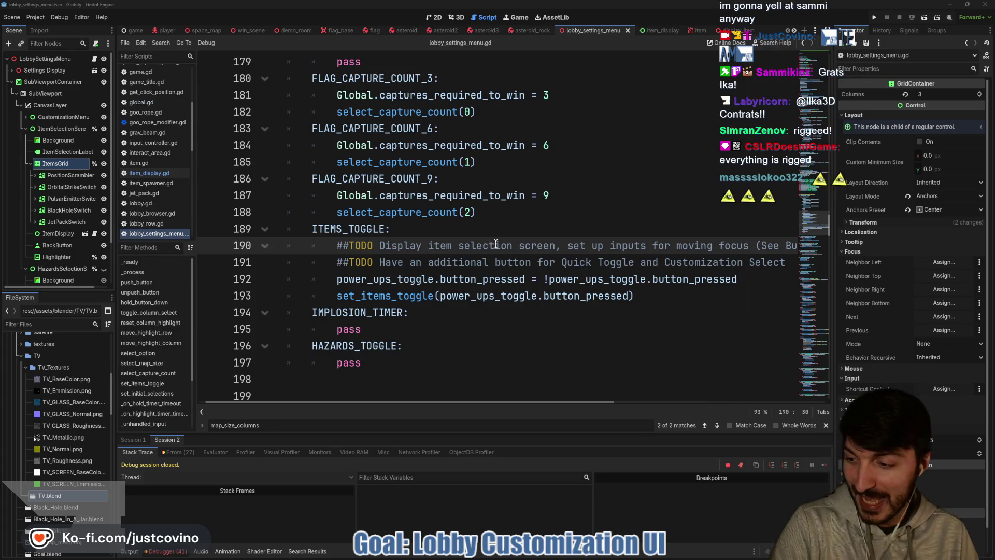
{"action": "left_click", "coordinate": [490, 217]}
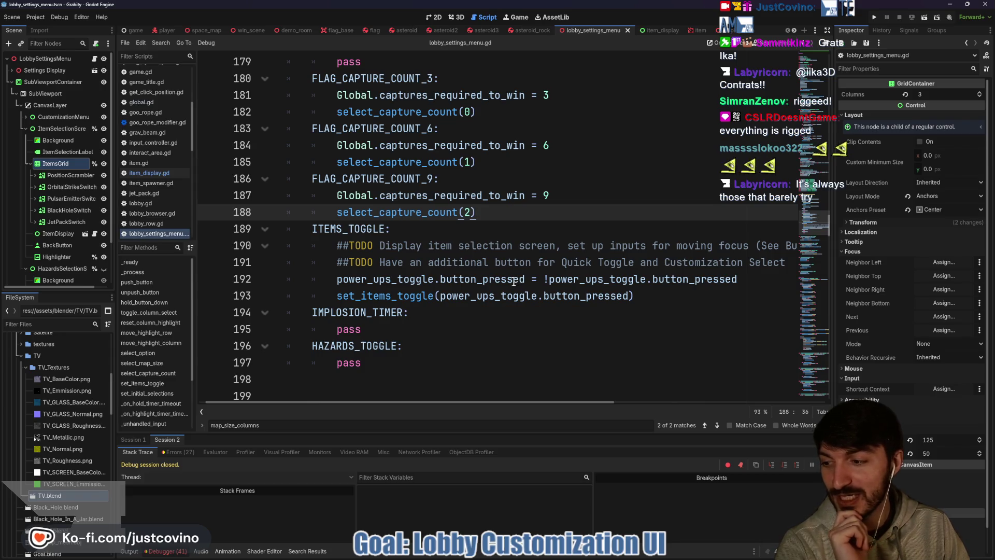
{"action": "key", "text": "Down"}
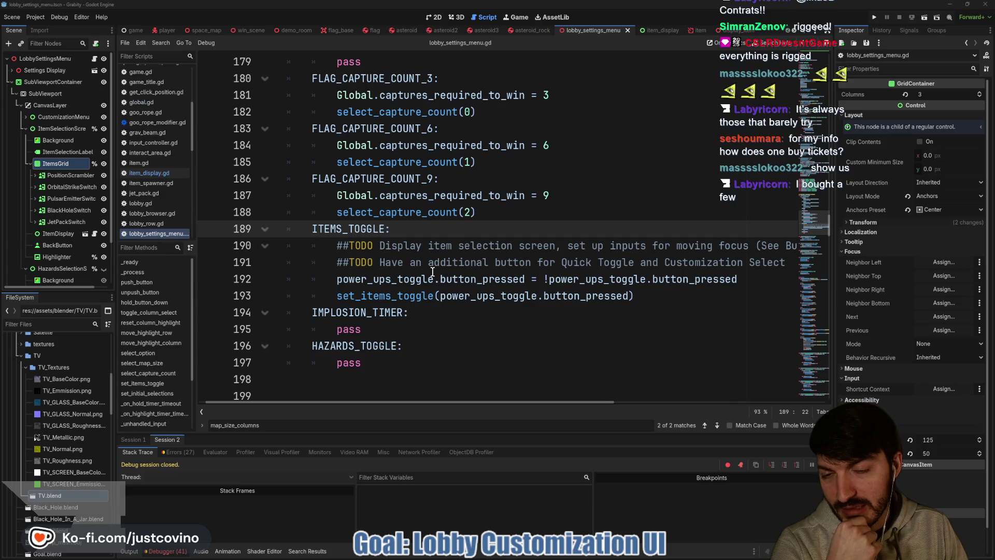
{"action": "scroll", "coordinate": [454, 239], "scroll_direction": "up", "scroll_amount": 2}
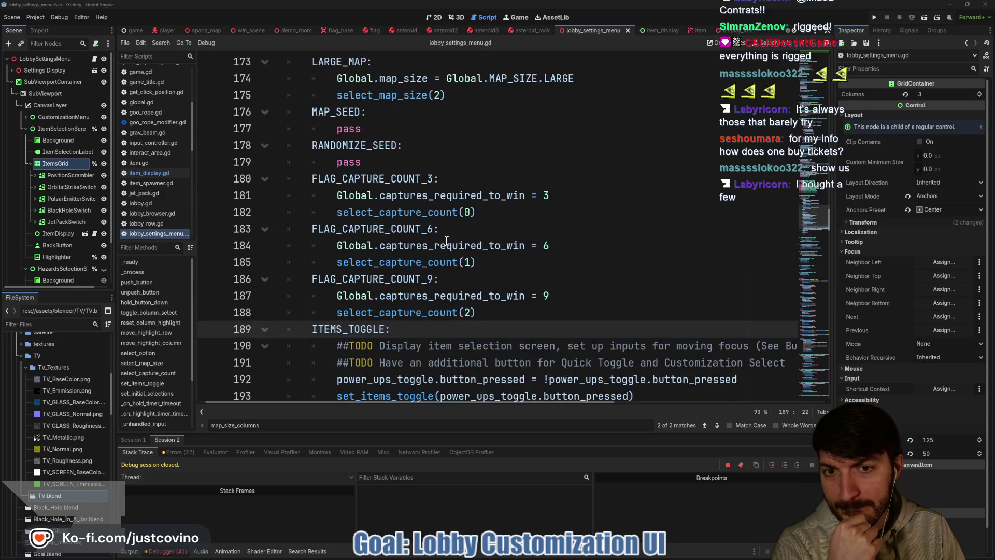
{"action": "scroll", "coordinate": [456, 259], "scroll_direction": "down", "scroll_amount": 3}
{"action": "left_click", "coordinate": [458, 272]}
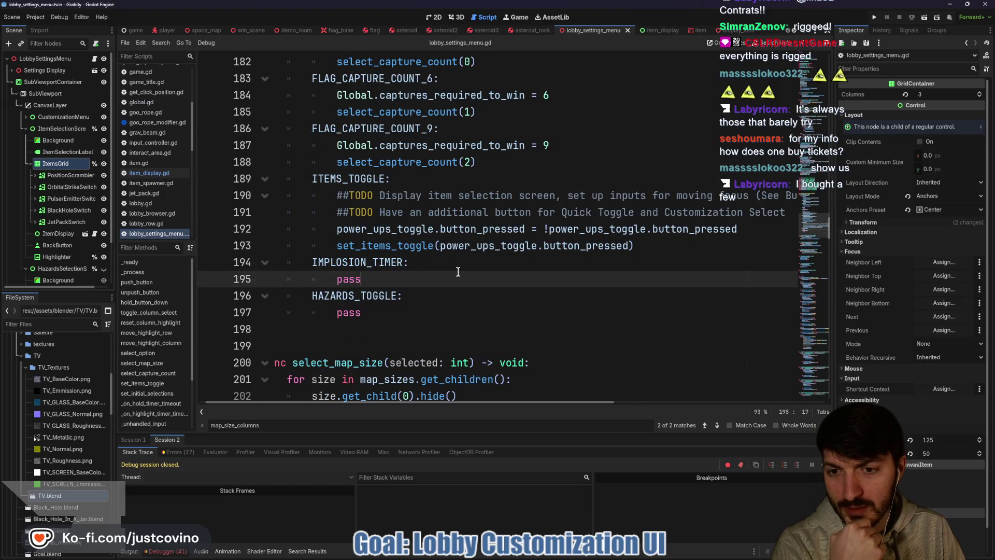
{"action": "scroll", "coordinate": [458, 272], "scroll_direction": "down", "scroll_amount": 2}
{"action": "left_click", "coordinate": [424, 243]}
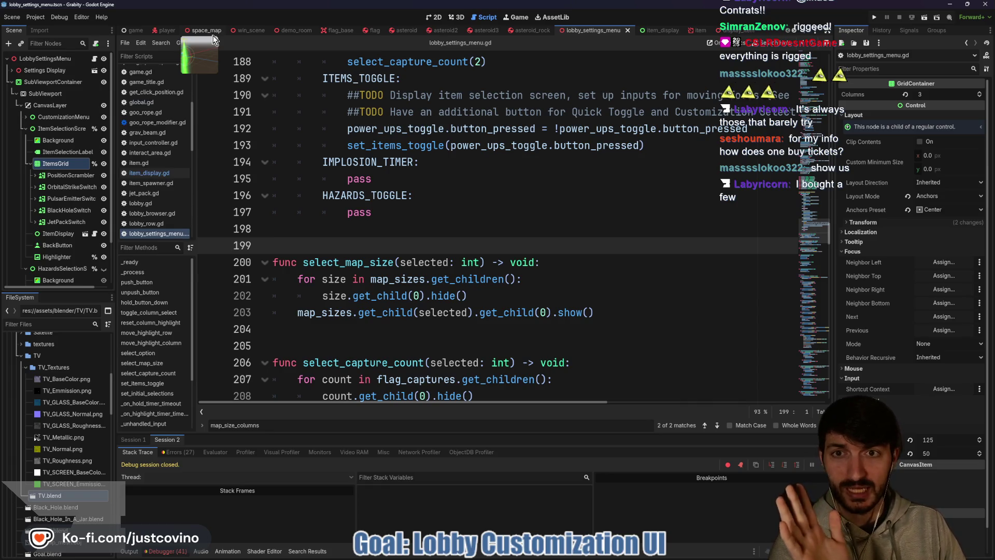
From the win_scene script, run a project-wide Find in Files search for 'TODO'.
{"action": "left_click", "coordinate": [250, 32]}
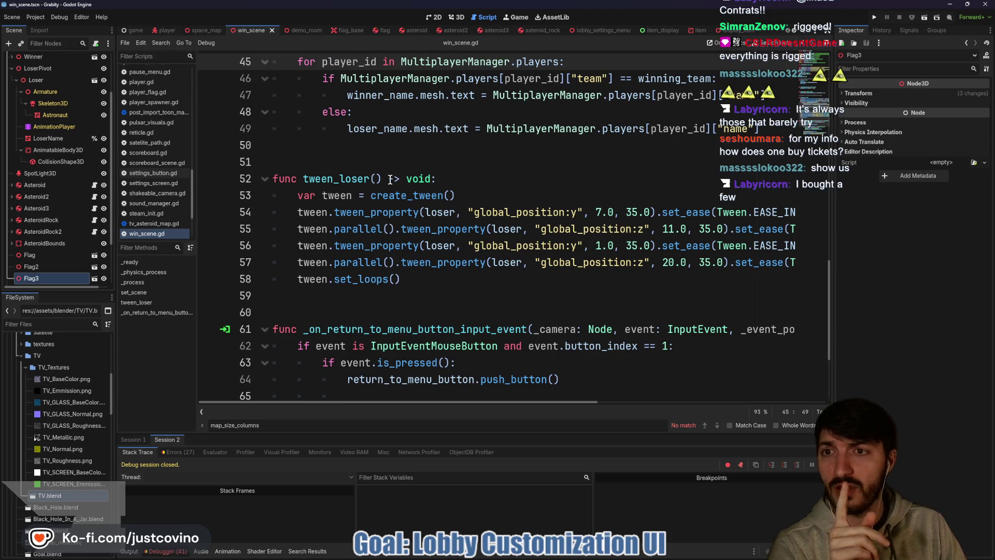
{"action": "left_click", "coordinate": [348, 157]}
{"action": "key", "text": "ctrl+shift+f"}
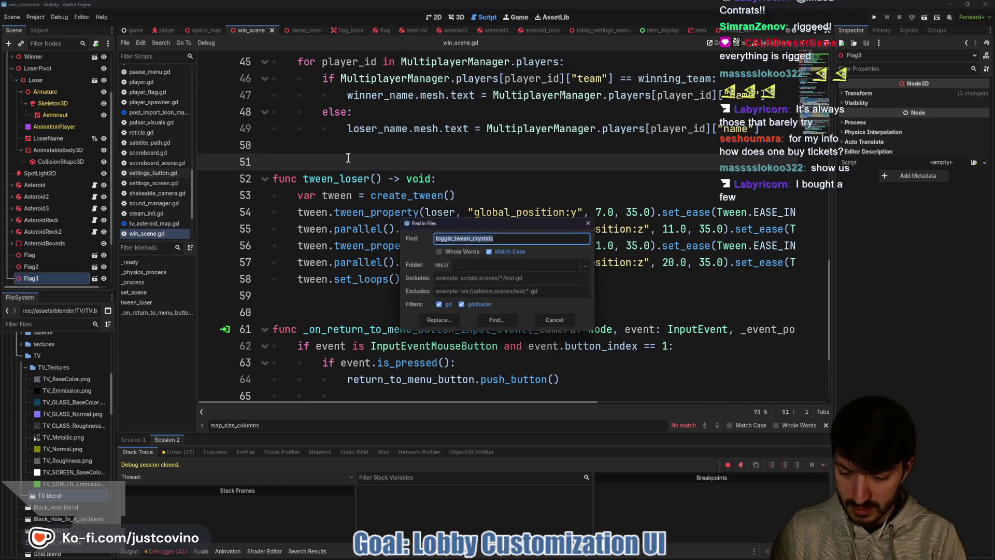
{"action": "type", "text": "TODO"}
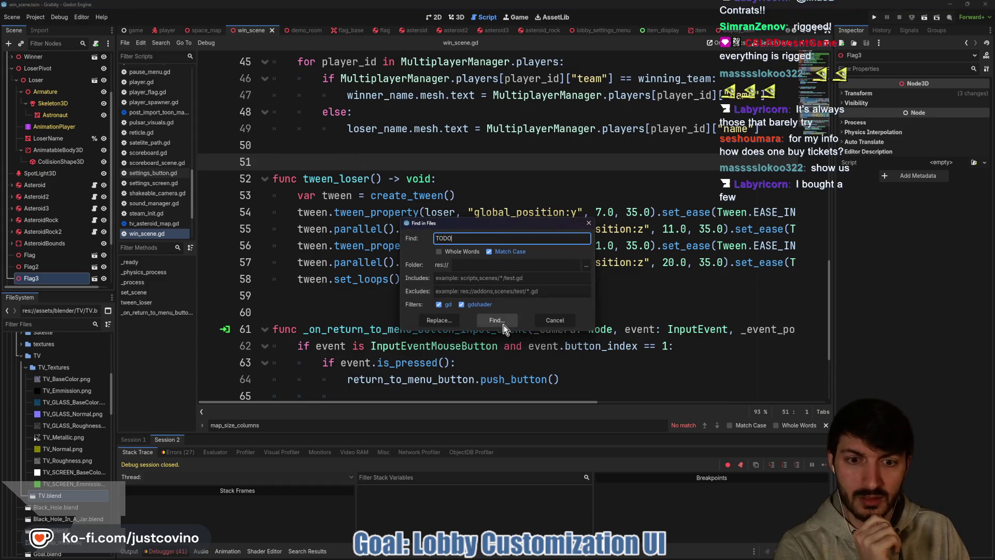
{"action": "left_click", "coordinate": [501, 323]}
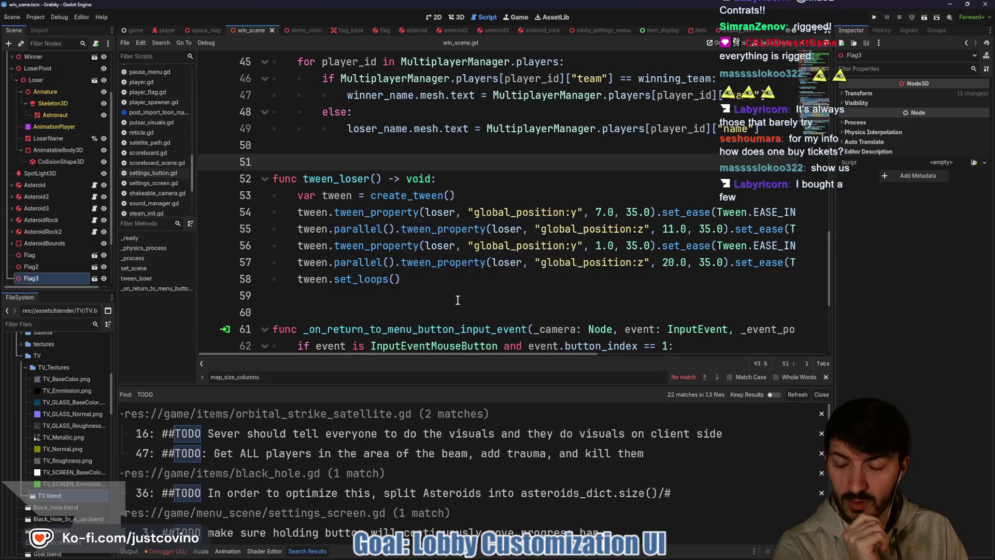
Go from the line 16 TODO to the line 47 beam TODO in orbital_strike_satellite.gd.
{"action": "left_click", "coordinate": [340, 440]}
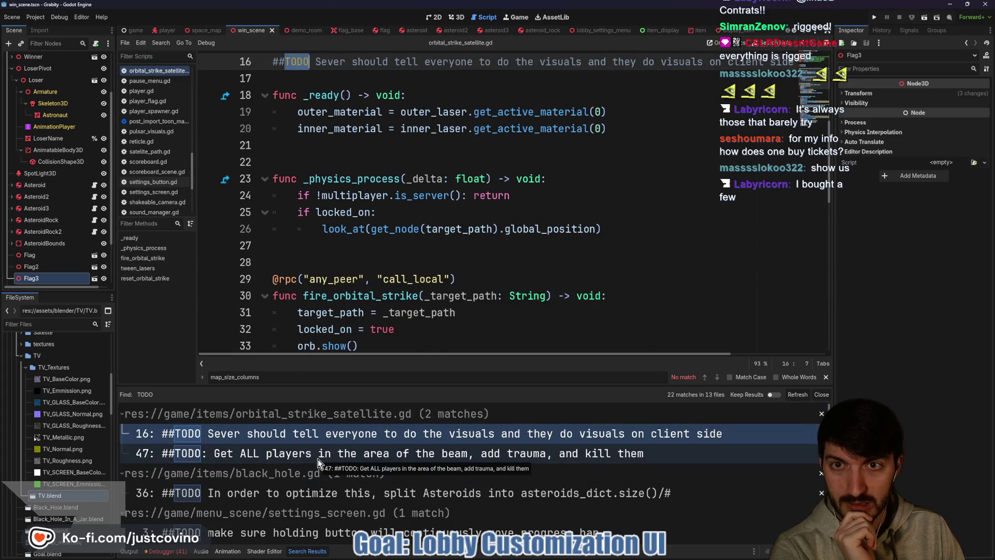
{"action": "left_click", "coordinate": [318, 459]}
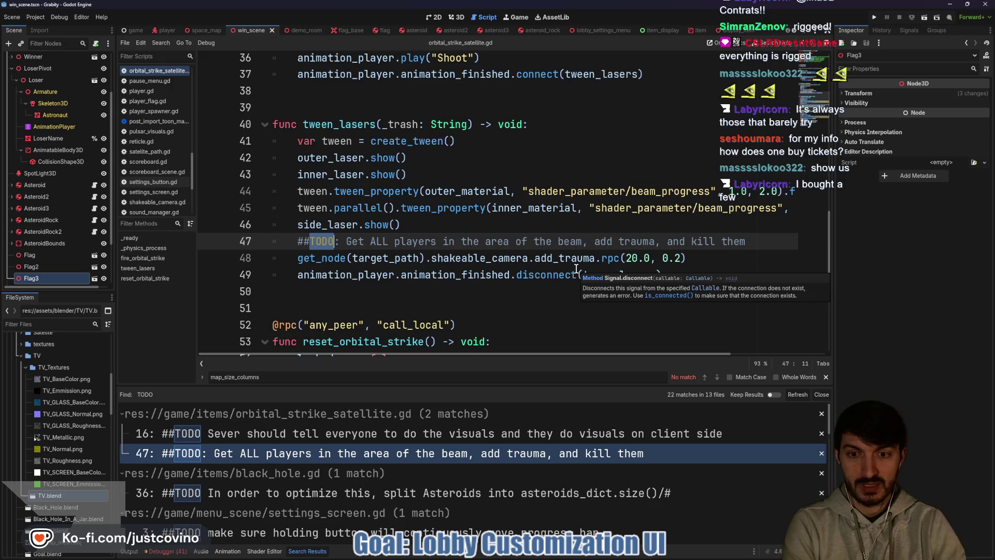
{"action": "scroll", "coordinate": [576, 268], "scroll_direction": "down", "scroll_amount": 1}
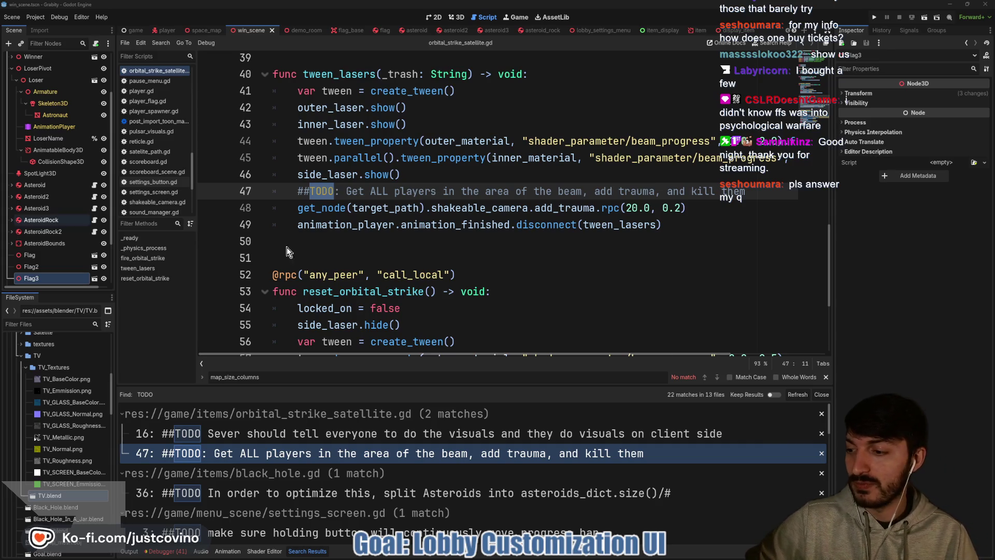
{"action": "left_click", "coordinate": [525, 556]}
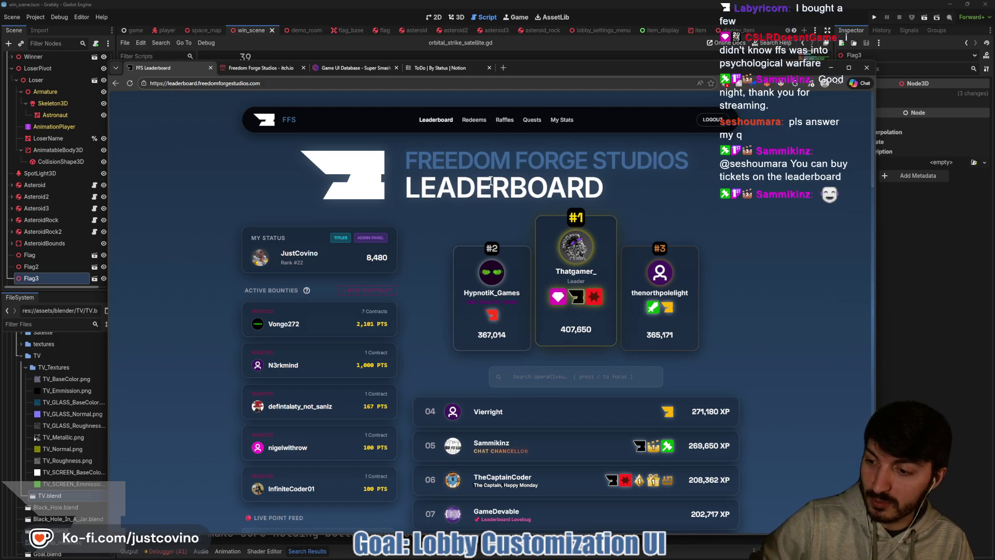
Open the Raffles page and mark its empty area with a red outline and 'Buy'.
{"action": "left_click", "coordinate": [504, 120]}
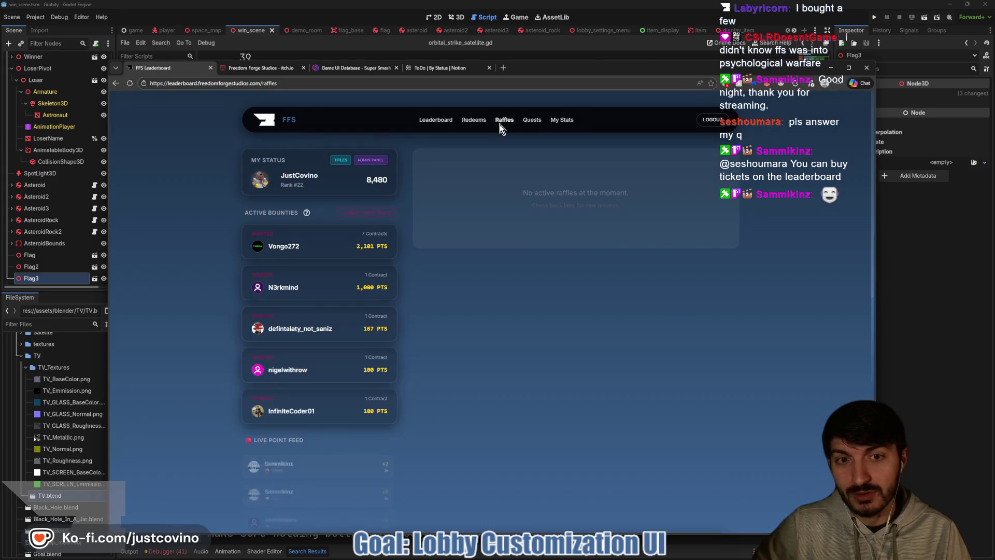
{"action": "left_click_drag", "start_coordinate": [473, 218], "coordinate": [590, 254]}
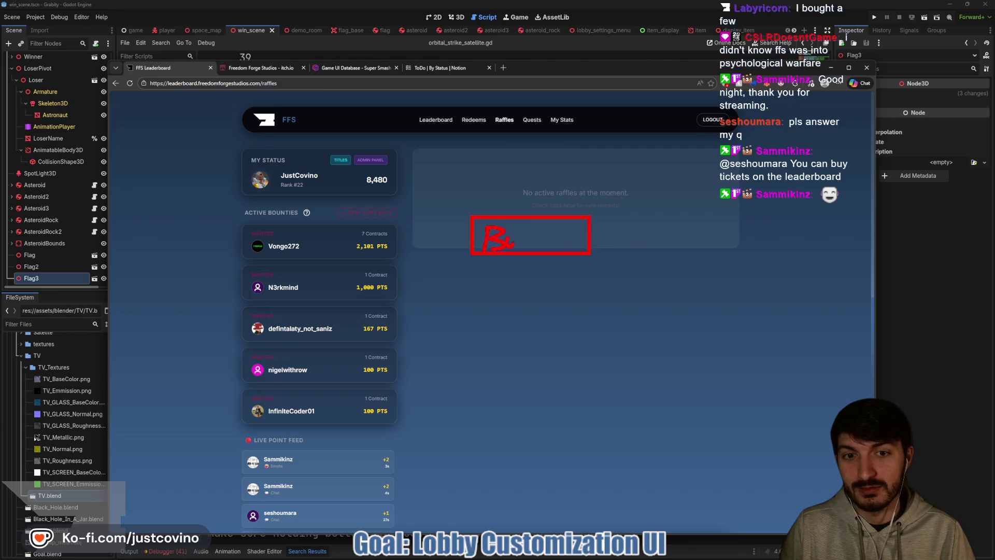
{"action": "left_click_drag", "start_coordinate": [527, 241], "coordinate": [533, 231]}
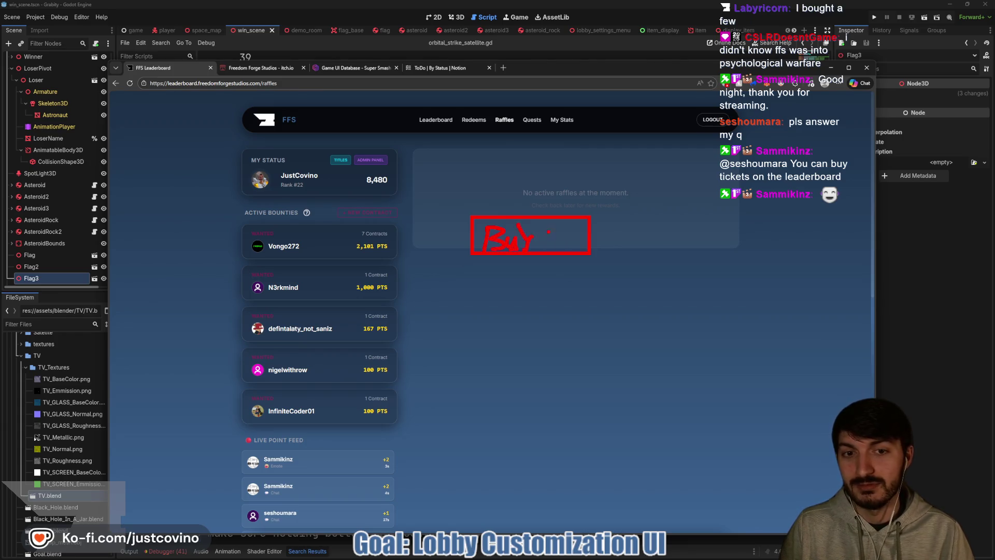